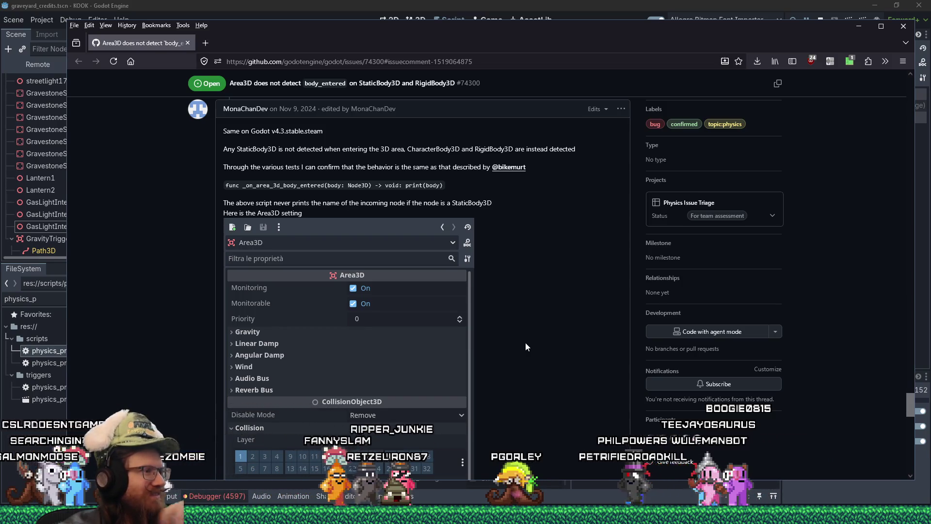
Step: Scroll issue #74300 to the reporter's Area3D screenshot showing collision layer and mask 1
scroll(525, 343, "down", 4)
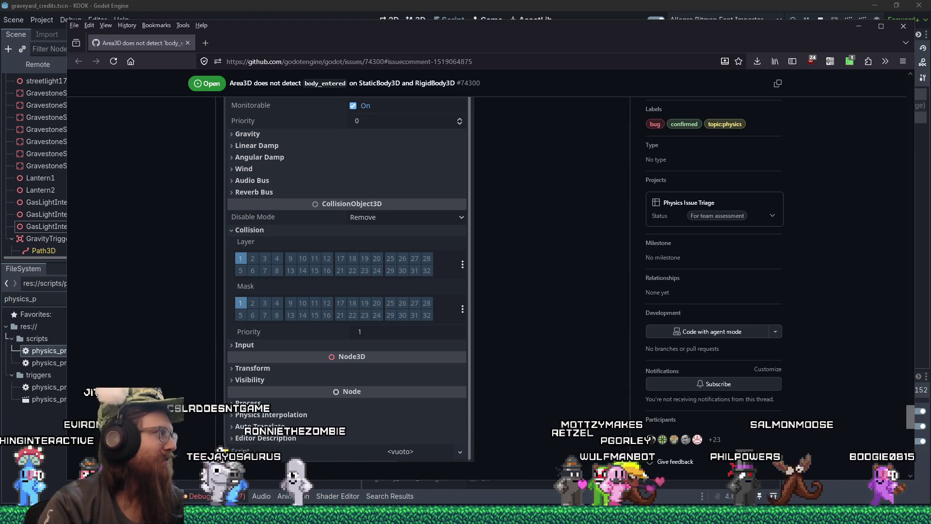
left_click(784, 519)
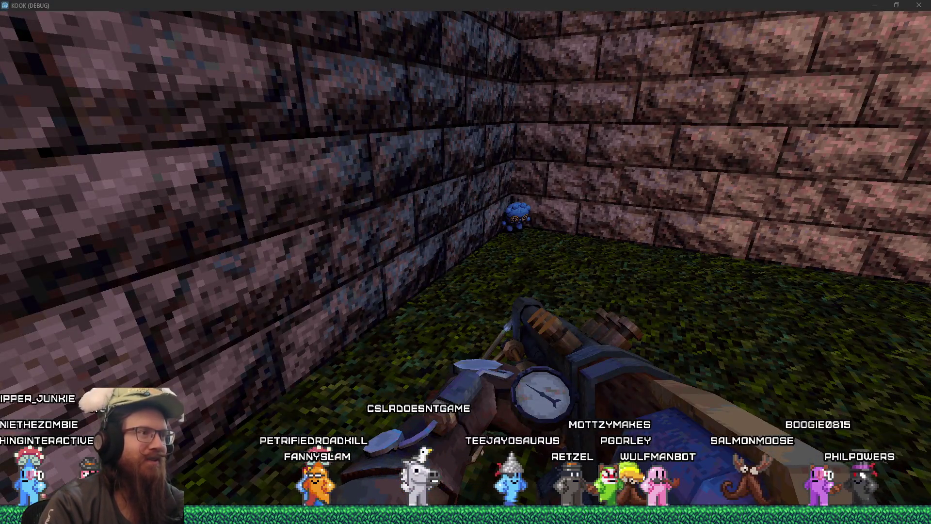
Step: Back in Godot, step to the physics_system.gd line 205 breakpoint and resume the game
key("alt+Tab")
key("alt+Tab")
key("alt+Tab")
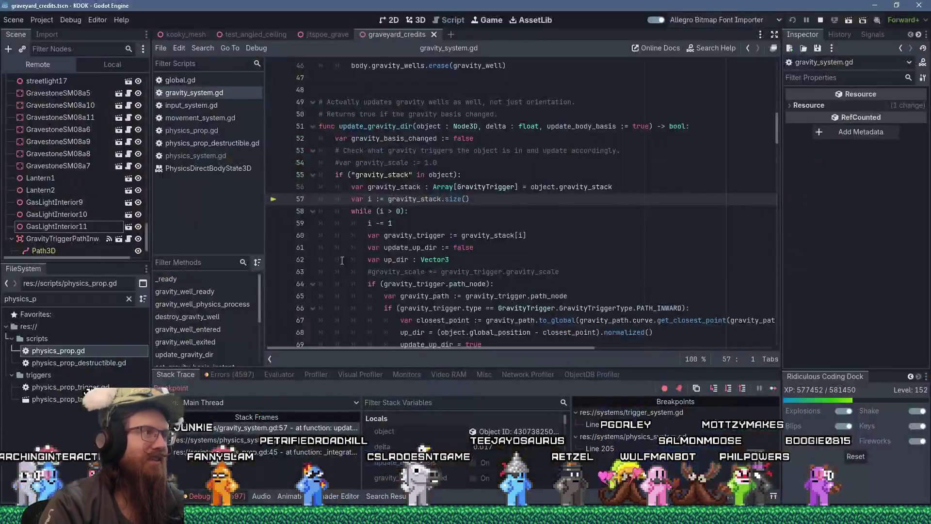
left_click(773, 387)
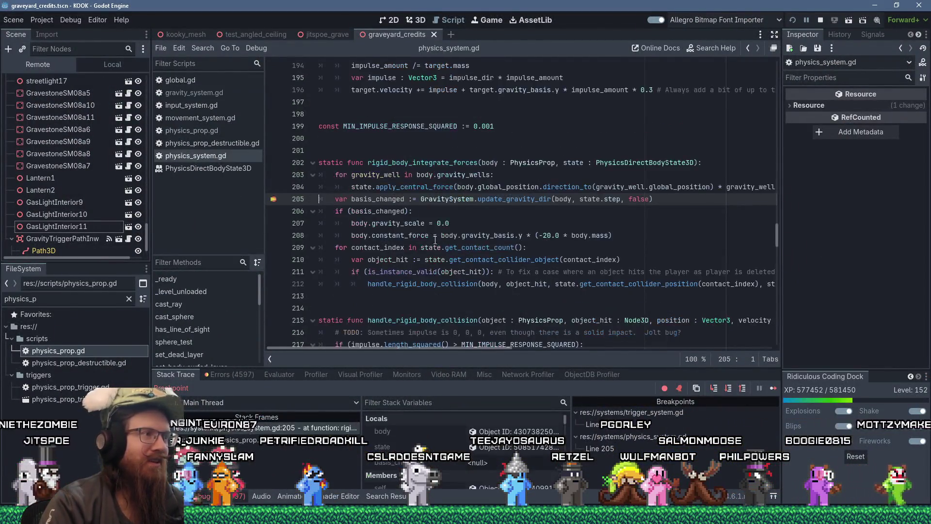
left_click(774, 388)
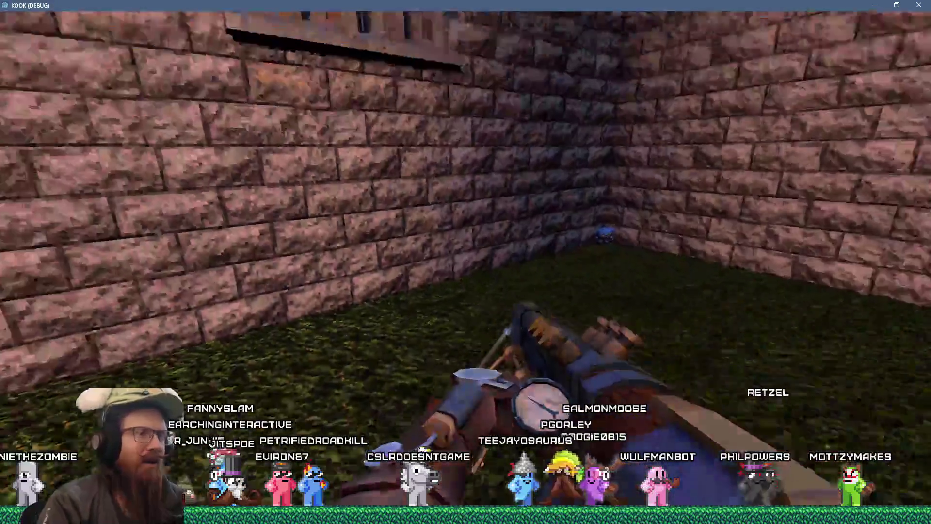
Step: Walk out of the brick room, across the wooden dock, and up the hill toward the courtyard
key("w")
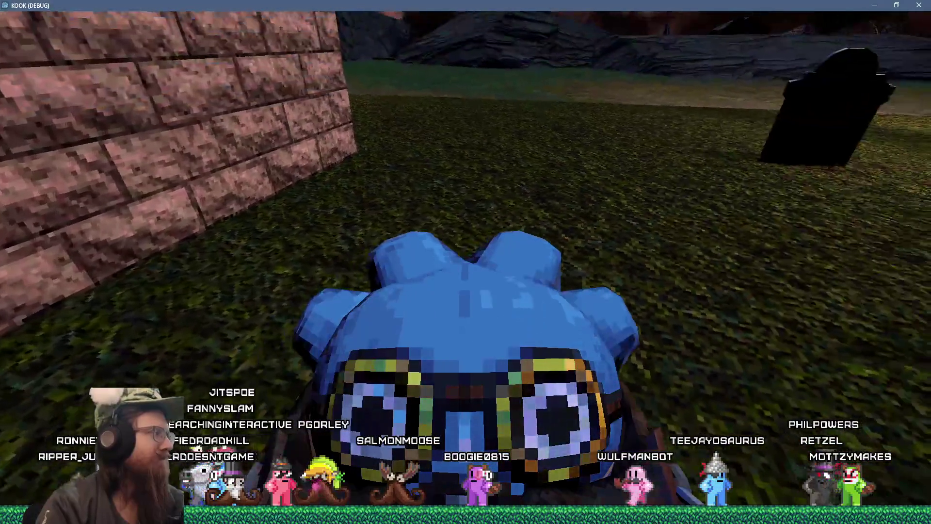
key("w")
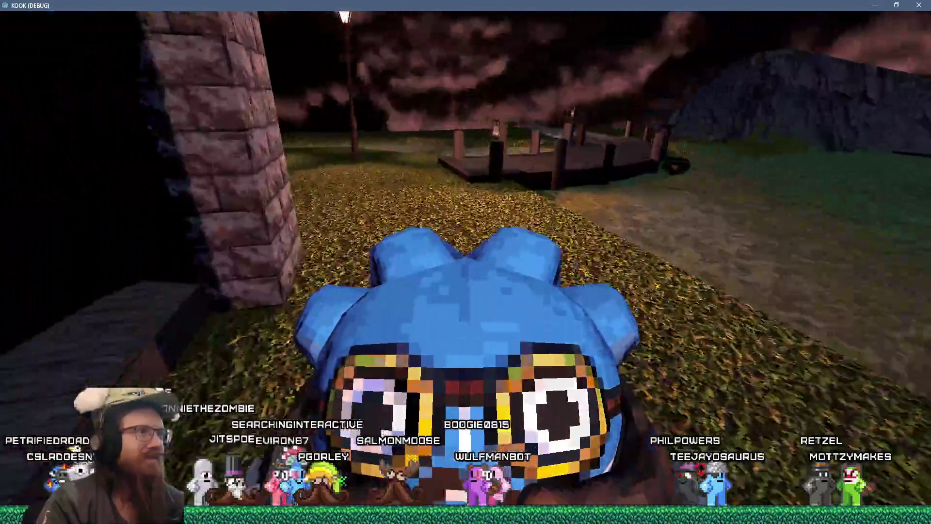
key("w")
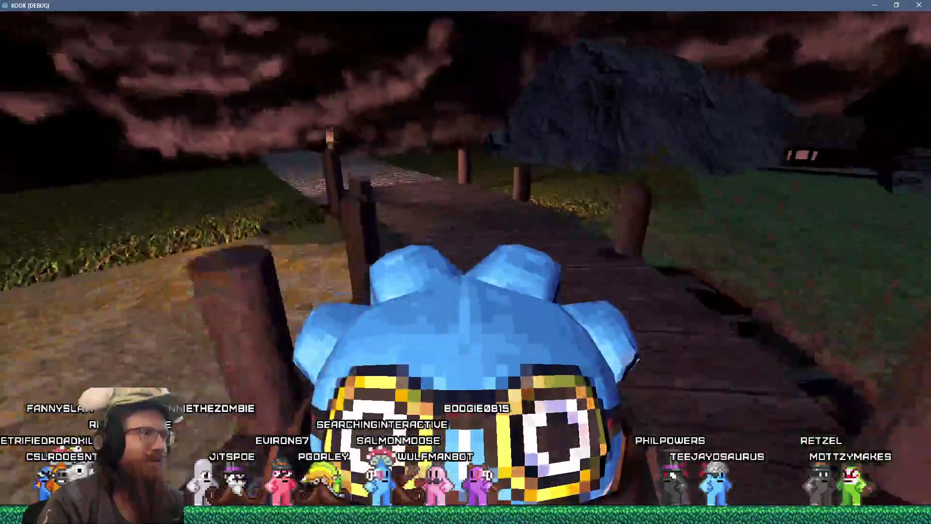
key("w")
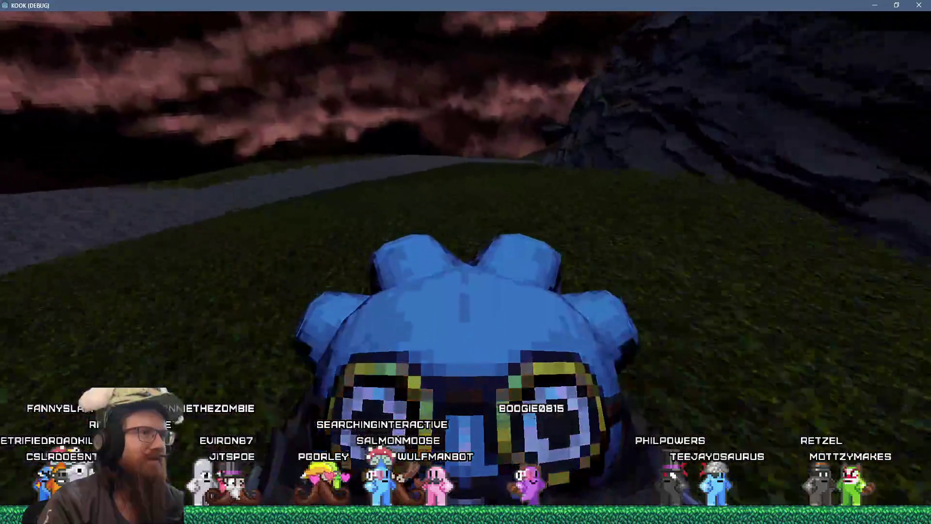
key("w")
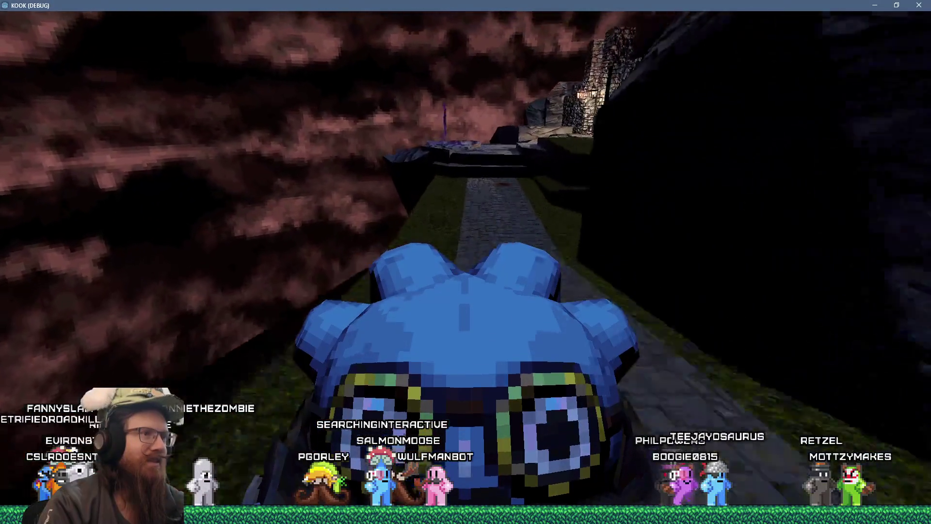
key("w")
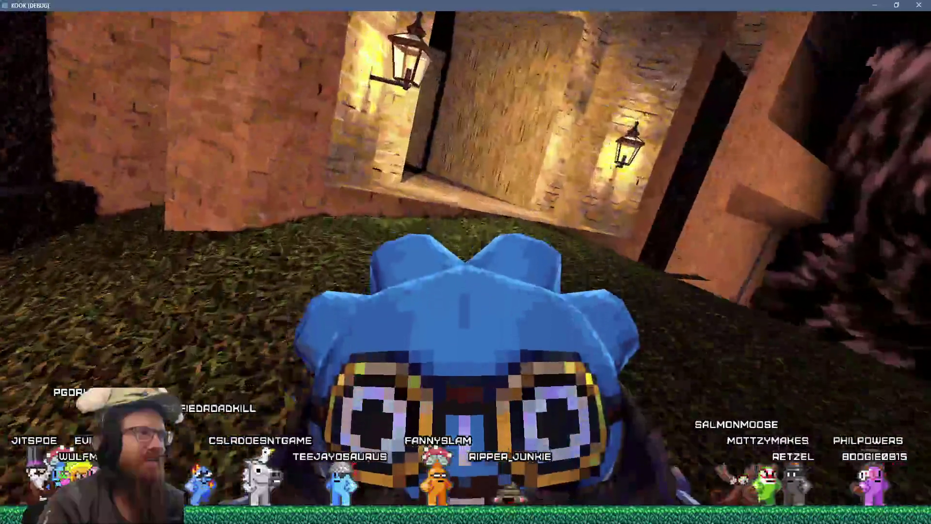
key("w")
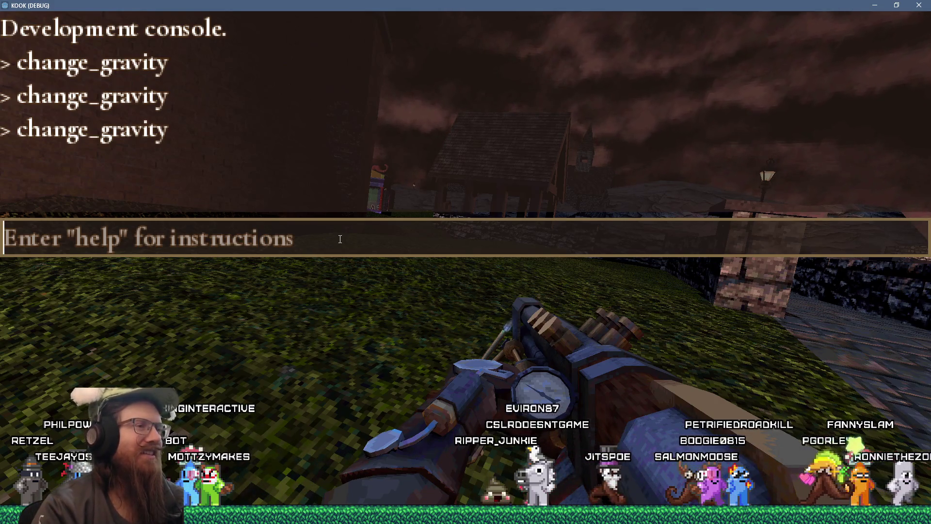
Step: Close the development console to return to live gameplay
key("grave")
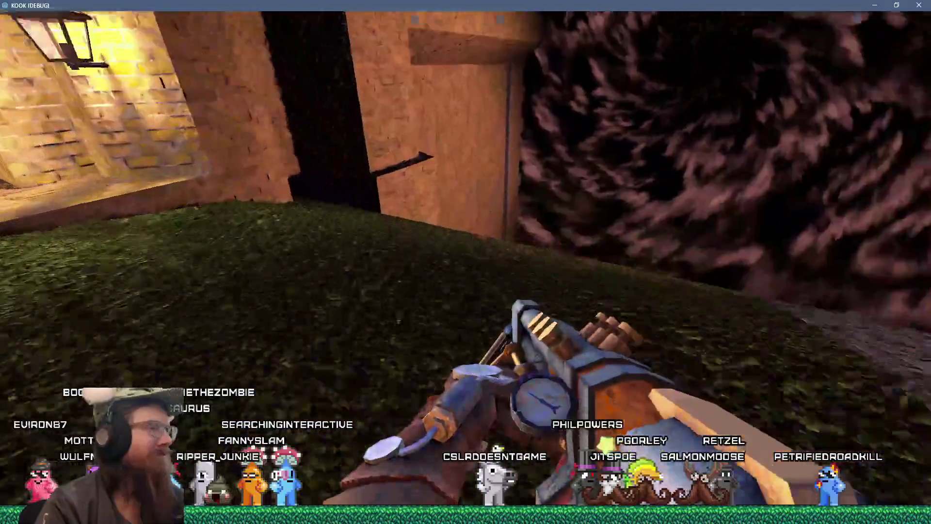
Step: Walk to the wooden shelter by the low stone wall and reopen the development console
key("w")
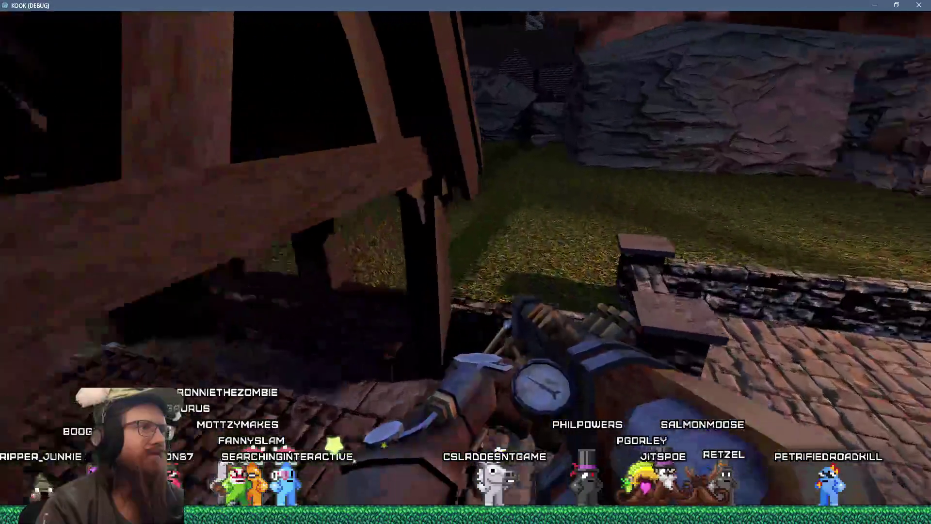
key("grave")
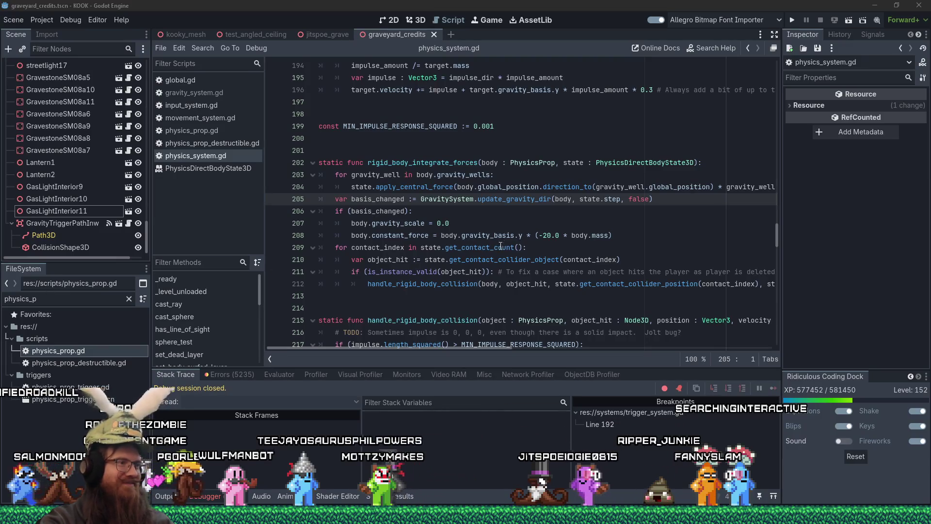
left_click(490, 211)
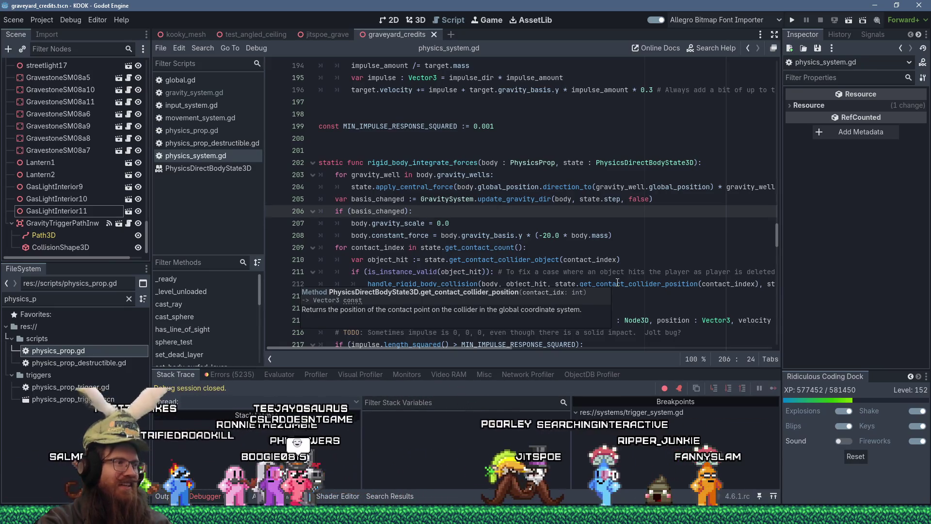
Step: Inspect the get_contact_collider_object call on line 210, then bring up the window switcher
left_click(558, 265)
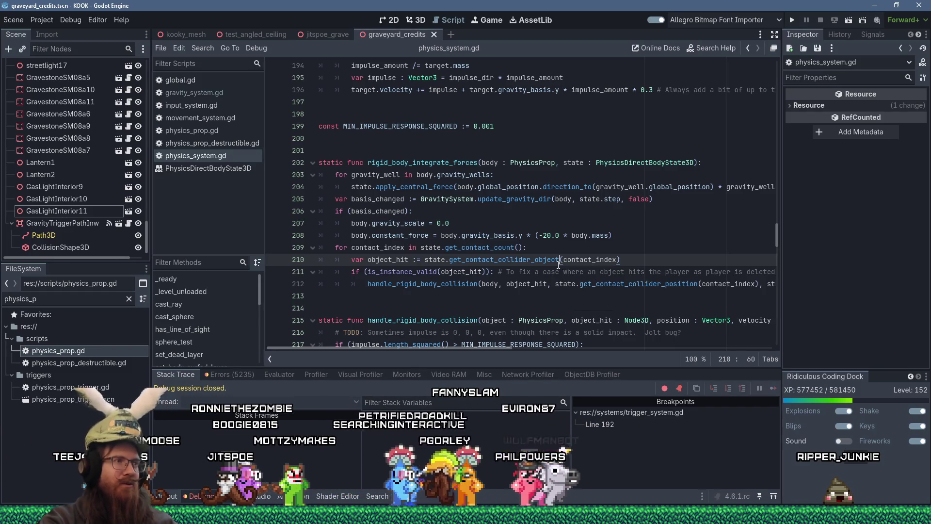
key("alt+Tab")
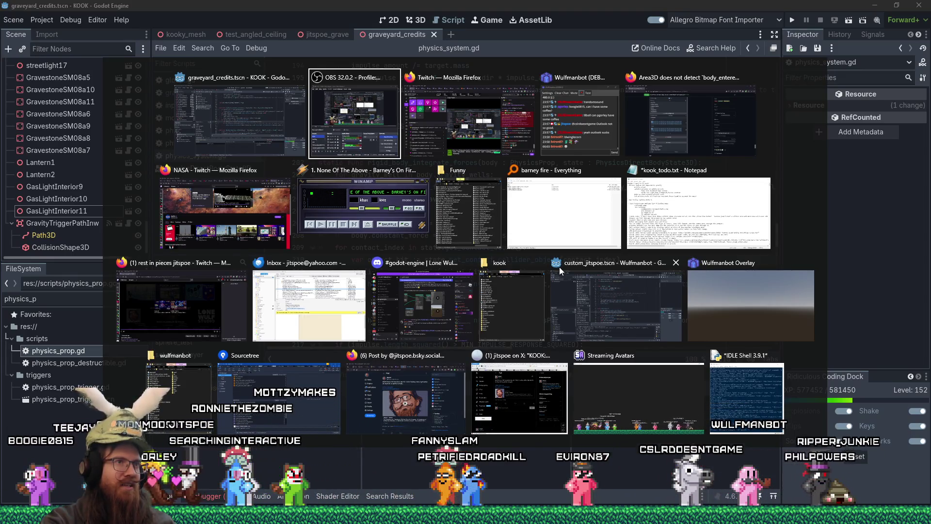
Step: Switch to GitHub issue #74300 and scroll to the comment on which bodies Area3D detects
key("Tab")
key("Tab")
key("Tab")
scroll(561, 271, "down", 10)
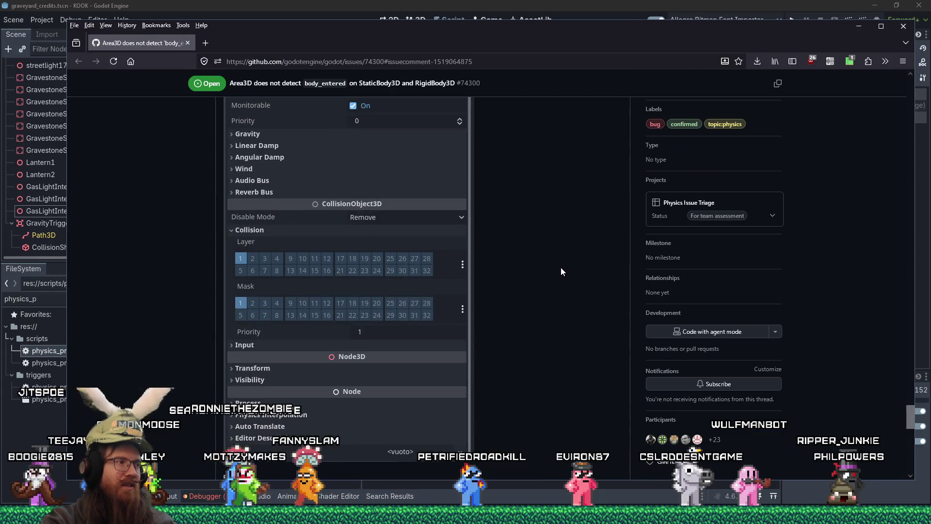
scroll(560, 271, "up", 10)
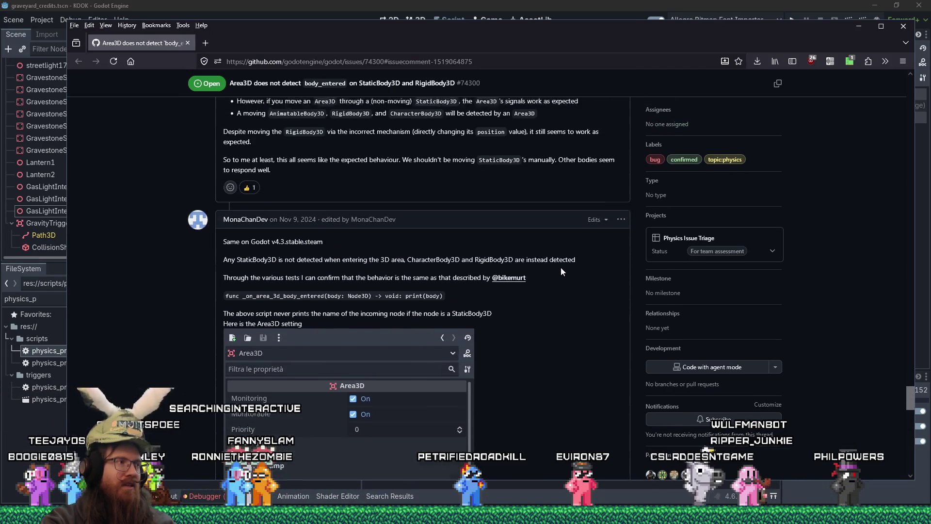
scroll(561, 267, "up", 10)
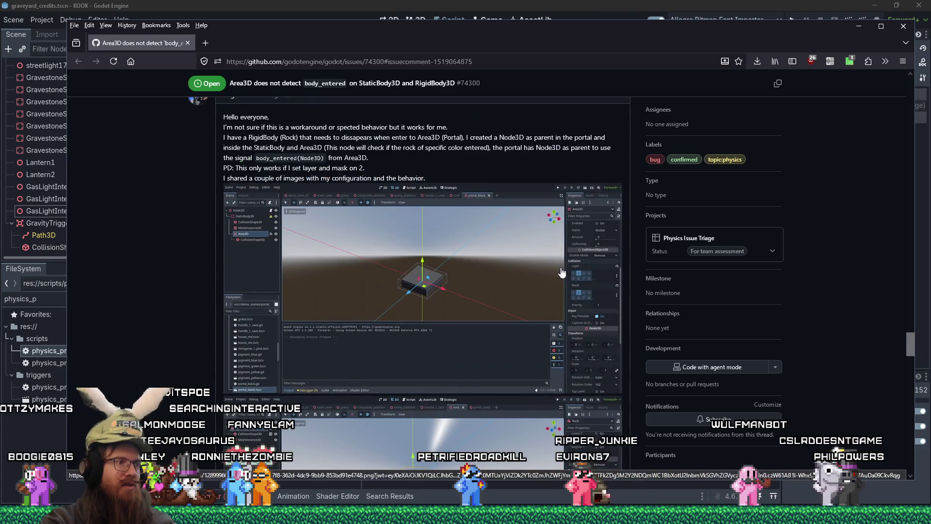
scroll(561, 272, "down", 7)
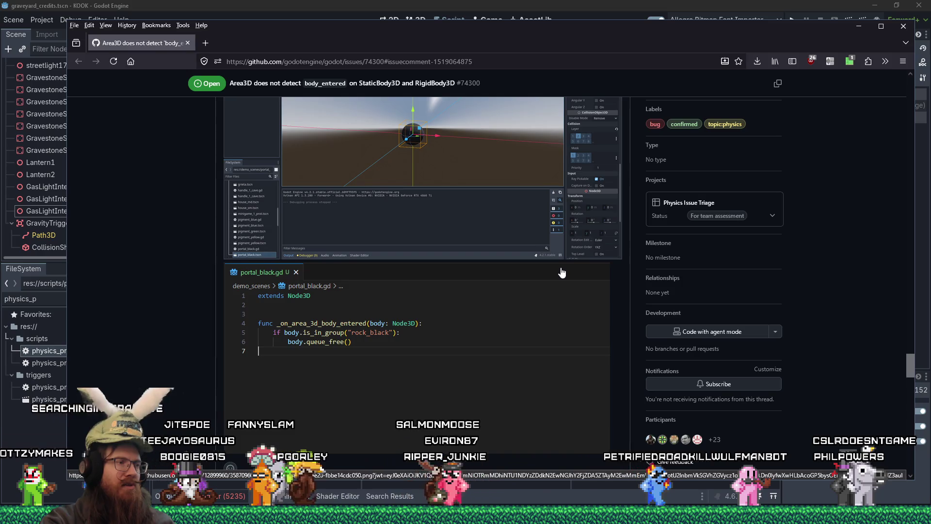
scroll(561, 273, "down", 3)
scroll(562, 273, "up", 1)
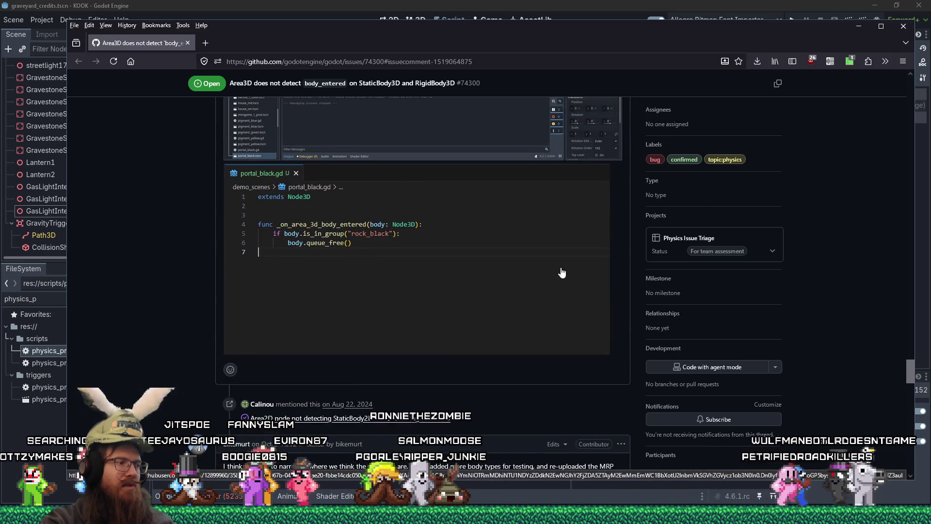
scroll(562, 272, "down", 4)
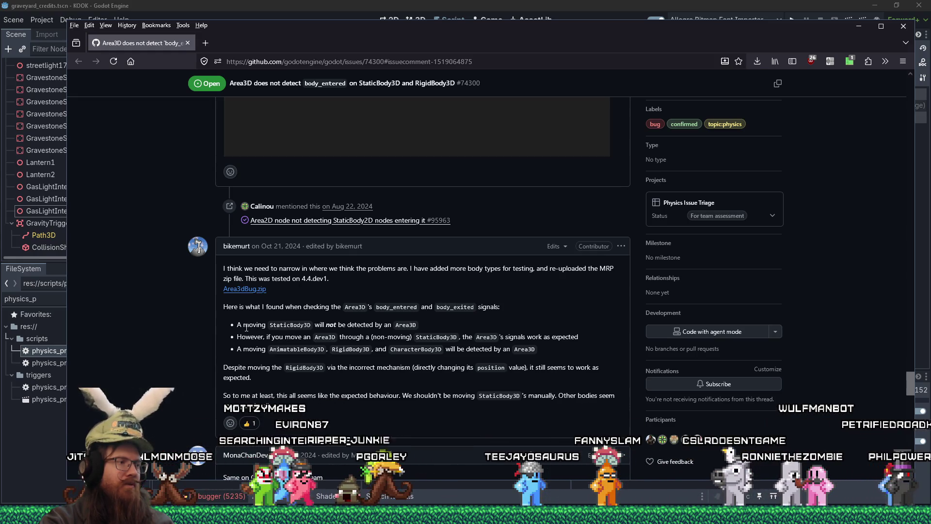
Step: Highlight that moving StaticBody3D goes undetected while AnimatableBody3D and RigidBody3D are detected
left_click_drag(244, 324, 424, 326)
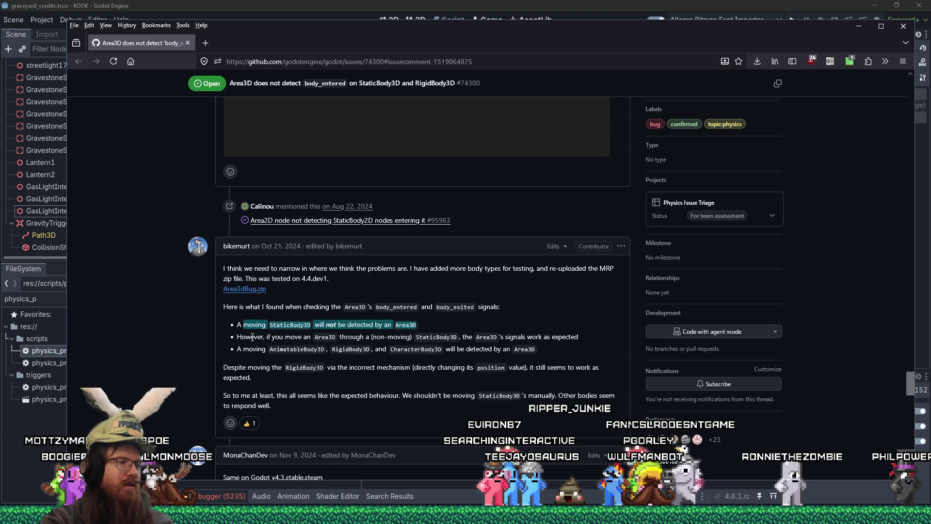
left_click(252, 337)
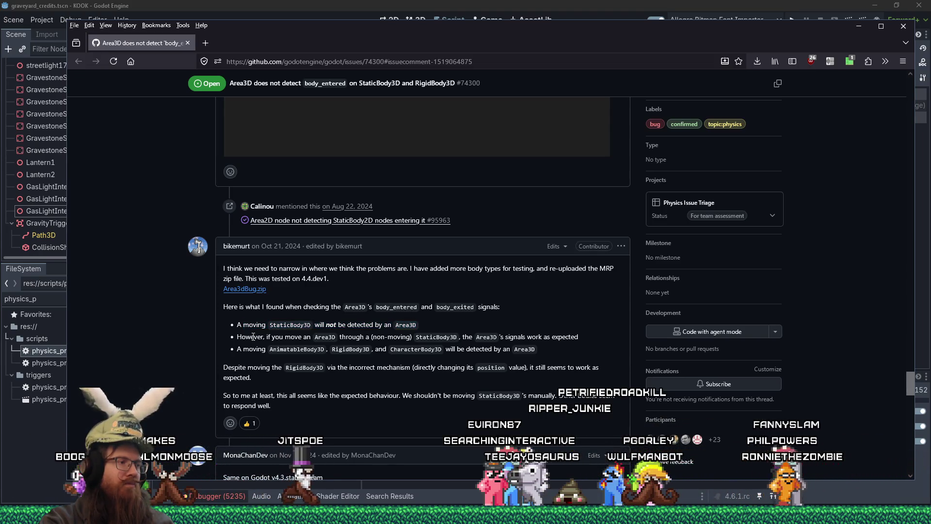
left_click_drag(253, 337, 368, 335)
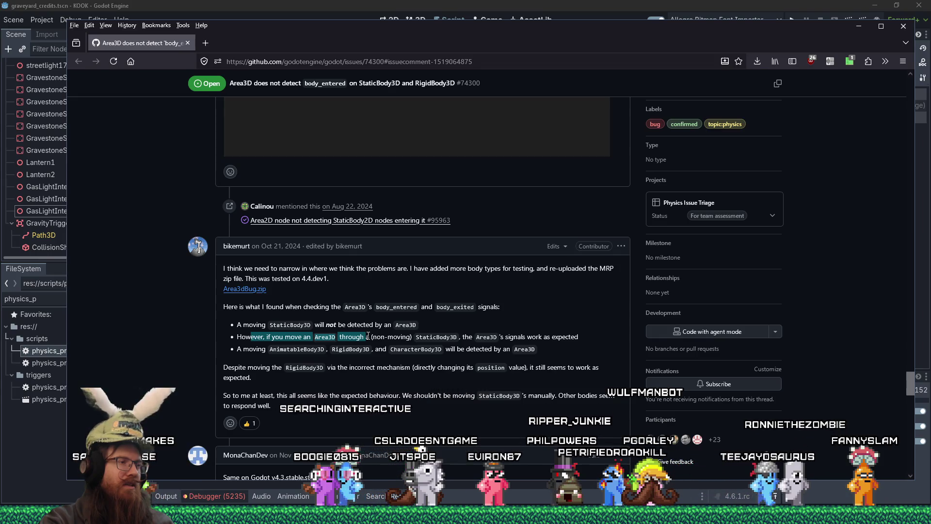
left_click(368, 336)
left_click_drag(258, 325, 463, 333)
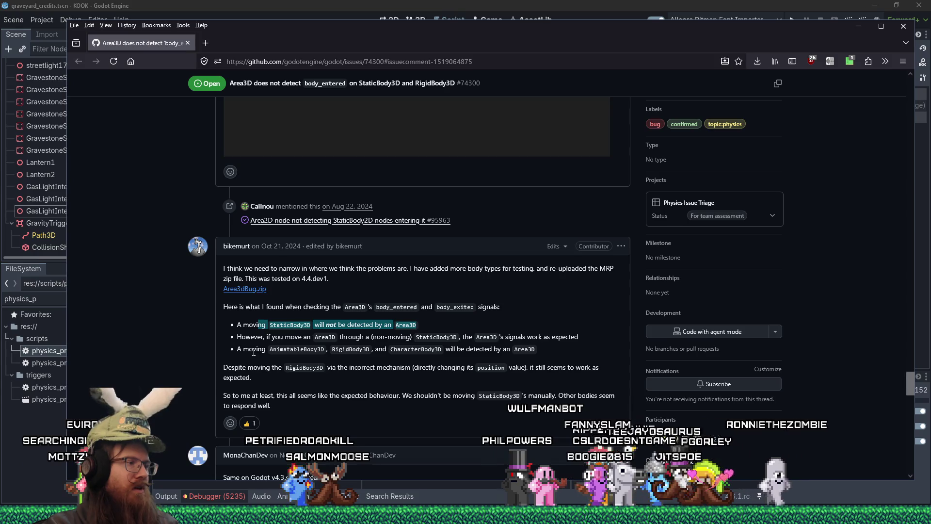
left_click(255, 350)
left_click_drag(315, 347, 385, 349)
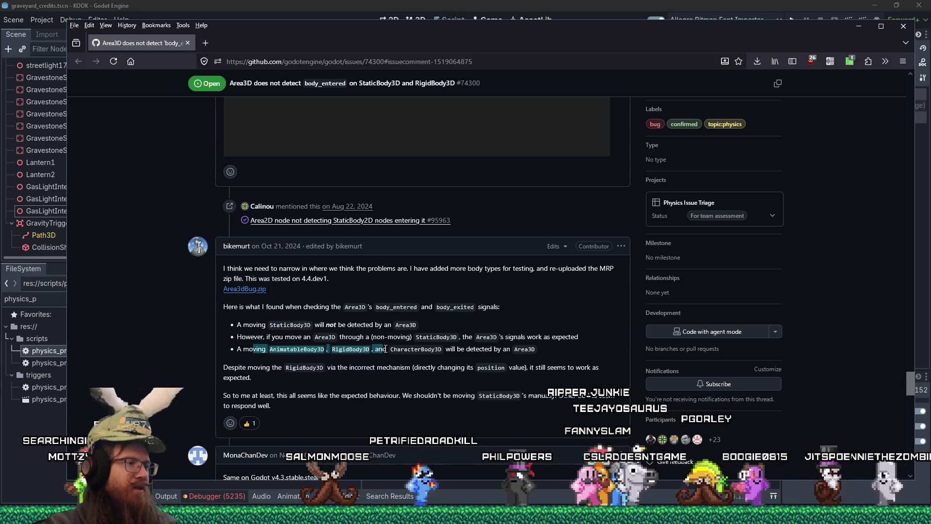
left_click_drag(481, 351, 539, 351)
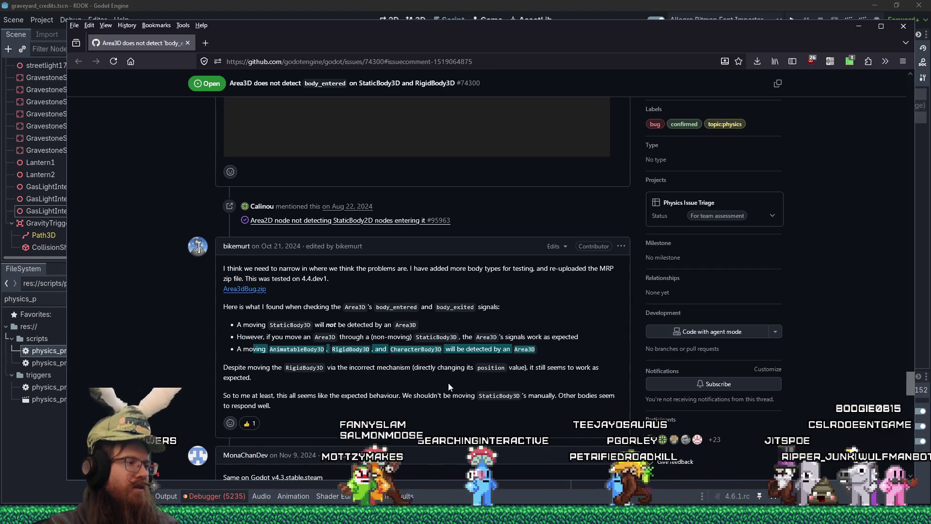
Step: Scroll past the Area3D inspector screenshot to the reporter's EDIT note about the moving sword
scroll(449, 385, "down", 1)
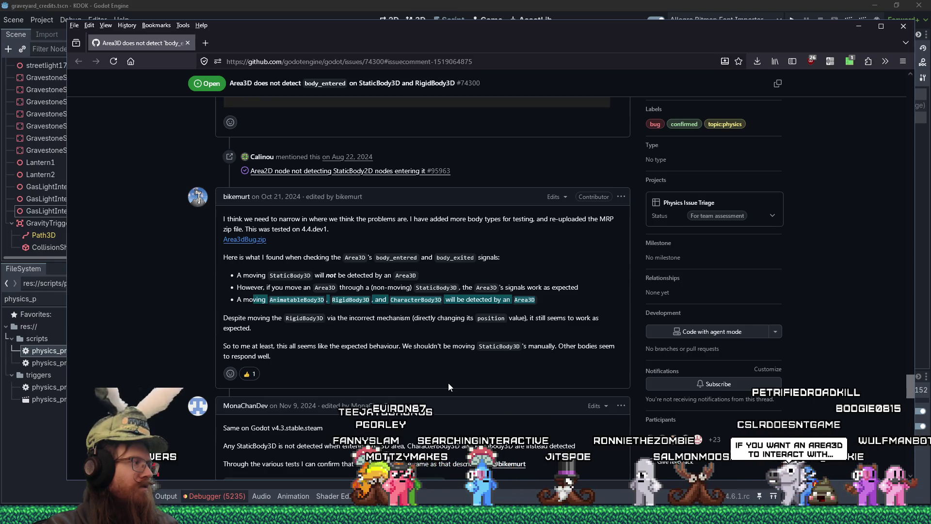
scroll(449, 383, "down", 4)
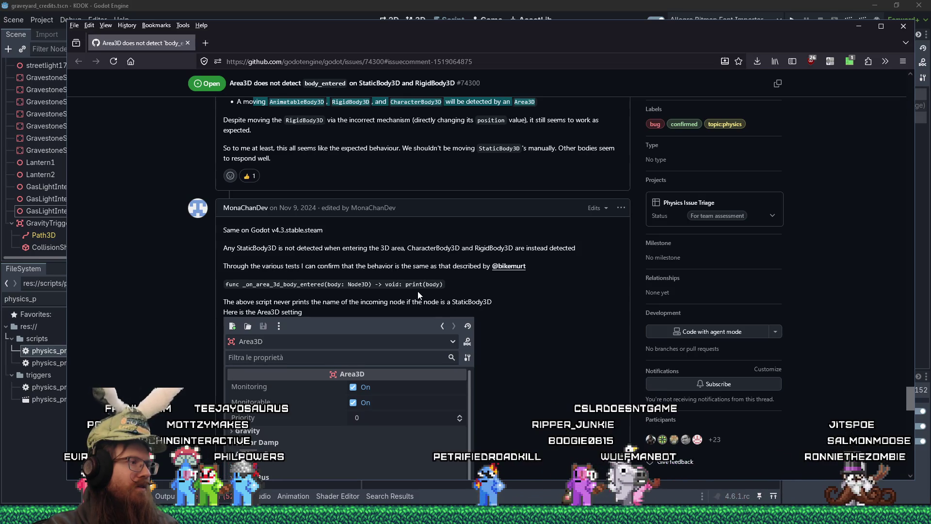
scroll(418, 291, "down", 10)
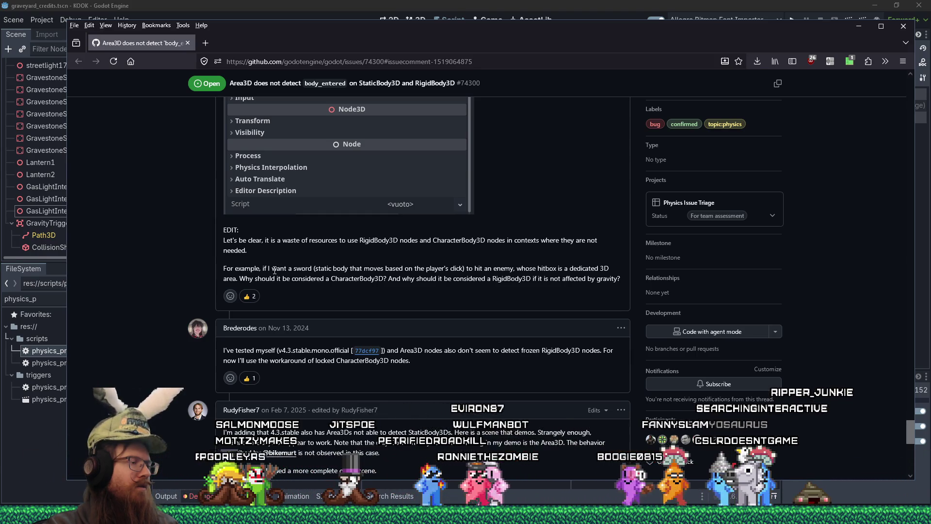
Step: Highlight the sword example in the EDIT note and the locked CharacterBody3D workaround sentence
mouse_move(272, 269)
left_mouse_down()
mouse_move(609, 271)
mouse_move(332, 271)
left_mouse_up()
left_click_drag(352, 277, 354, 277)
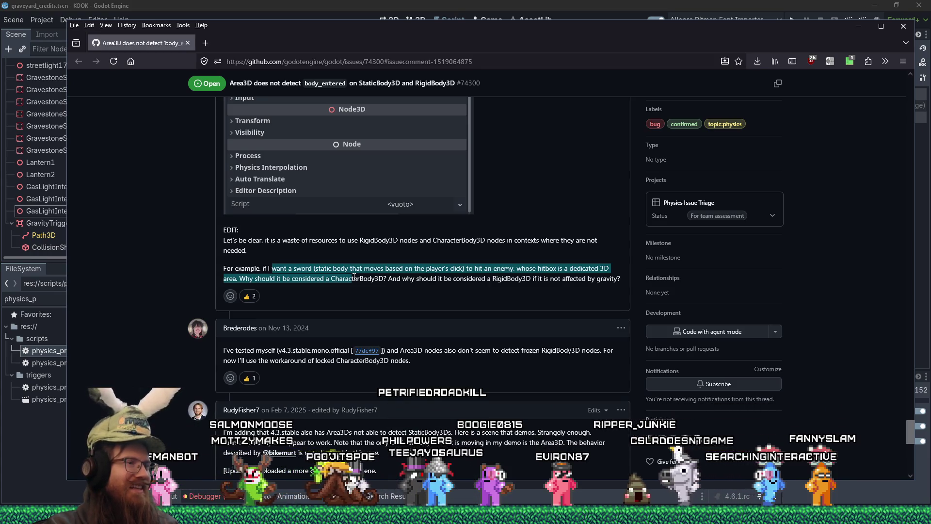
mouse_move(354, 277)
left_mouse_down()
mouse_move(343, 278)
mouse_move(353, 277)
left_mouse_up()
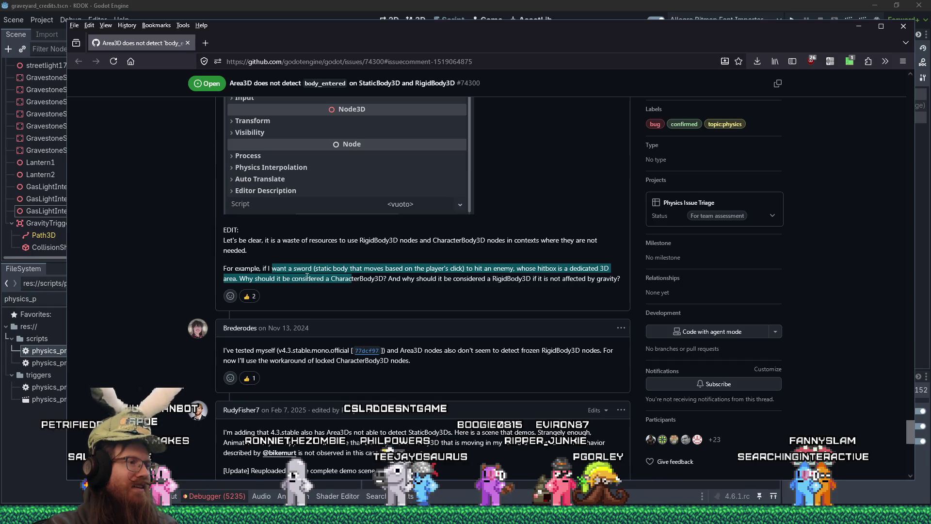
scroll(307, 277, "down", 3)
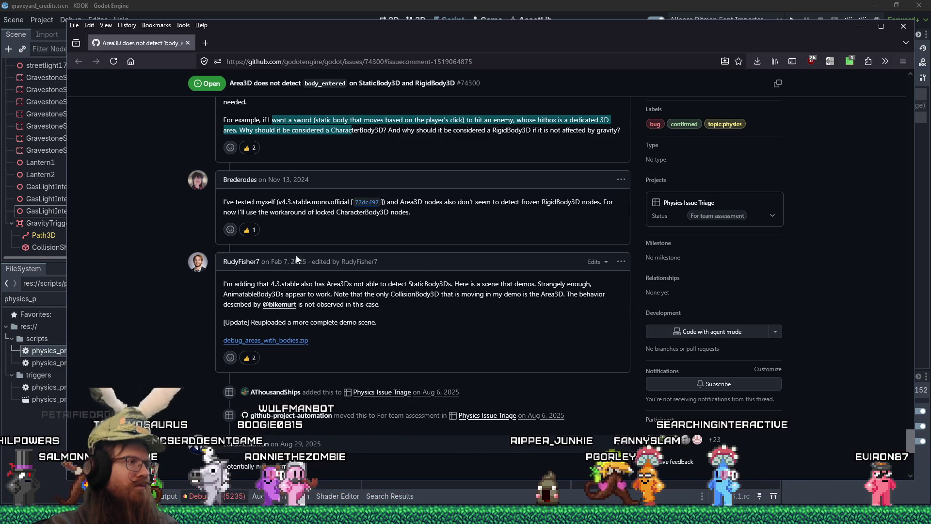
mouse_move(413, 202)
left_mouse_down()
mouse_move(582, 212)
mouse_move(585, 202)
left_mouse_up()
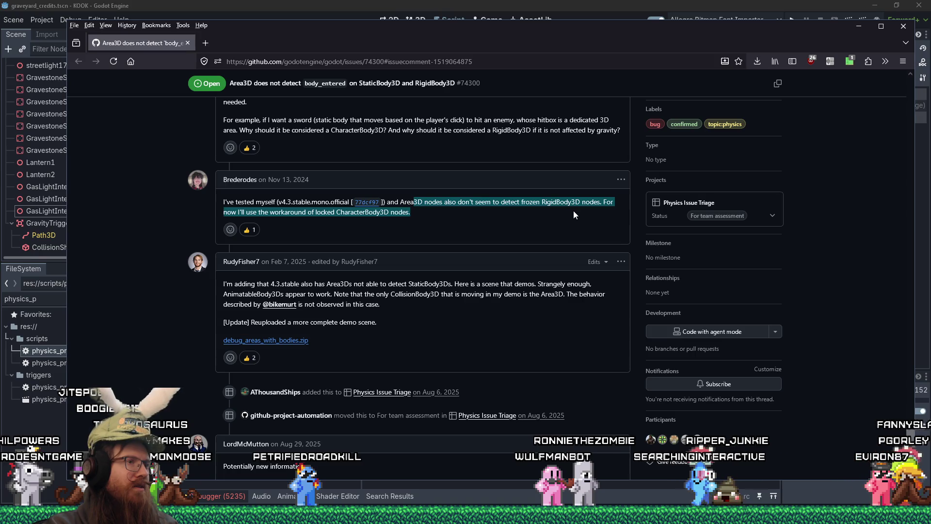
Step: Scroll to the newest comment recommending Disable Mode Keep Active, then switch to the Artemis II window
scroll(573, 215, "down", 2)
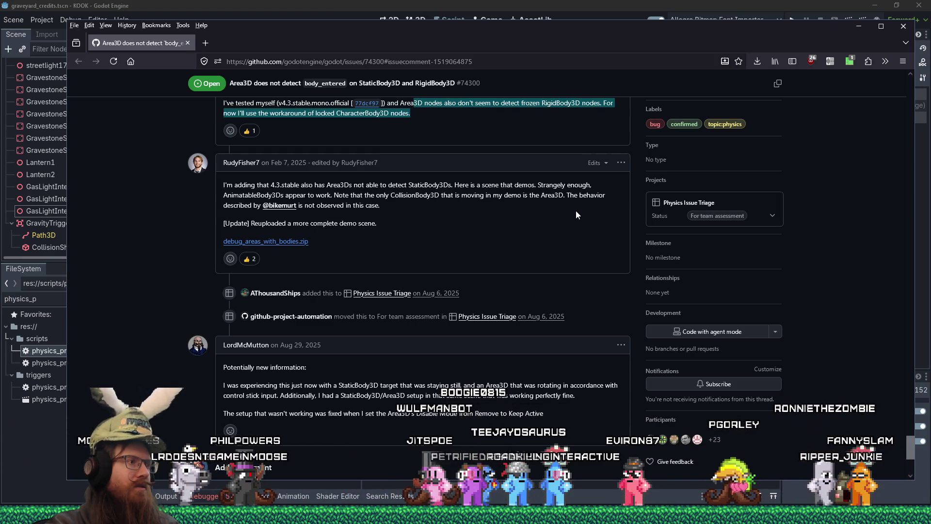
scroll(575, 211, "down", 3)
scroll(574, 214, "down", 2)
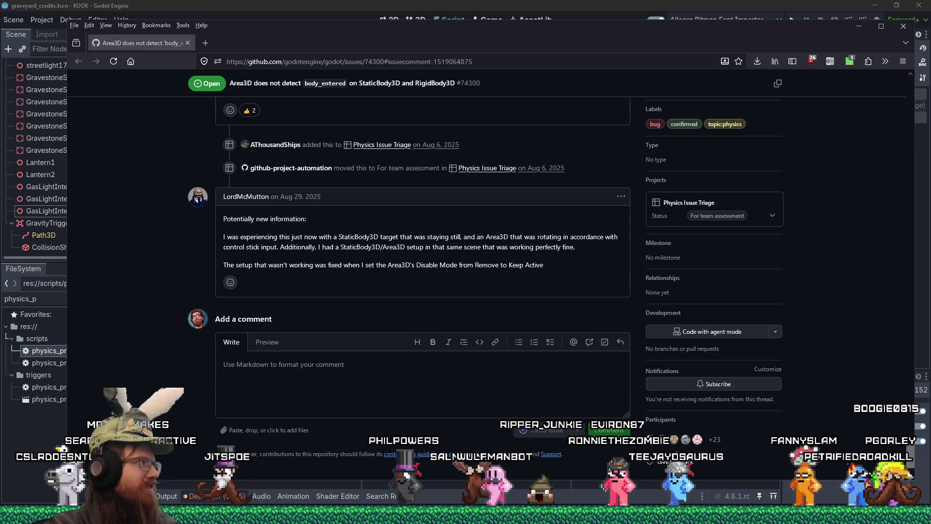
key("alt+Tab")
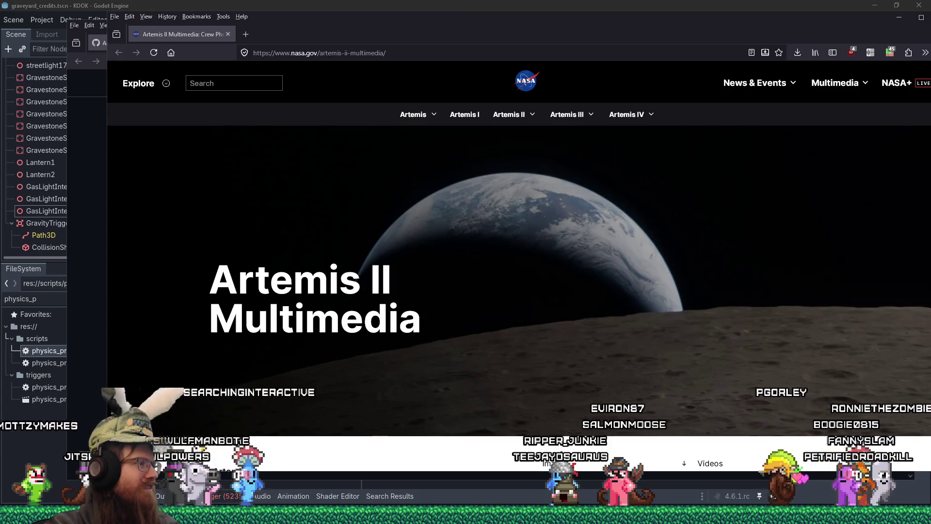
Step: Scroll the Artemis II Multimedia page through its Mission Images galleries and Discover More cards
scroll(466, 271, "down", 10)
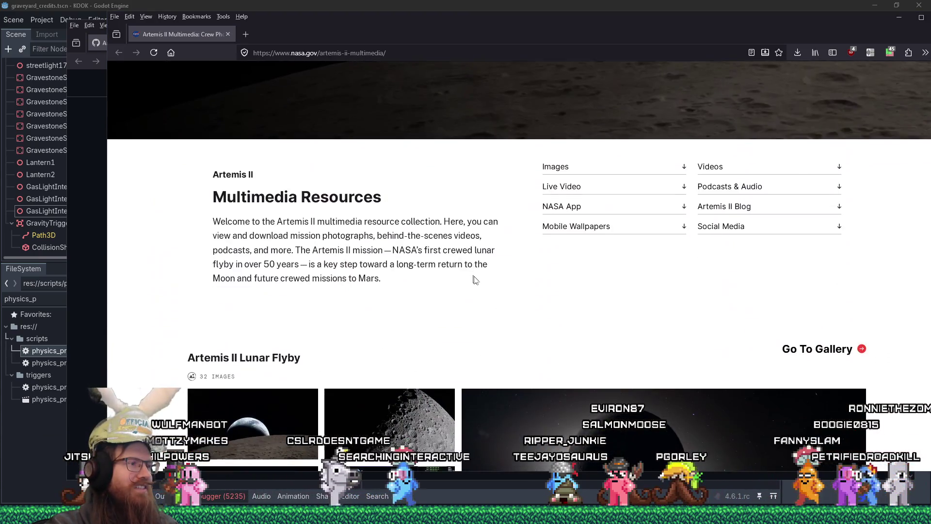
scroll(475, 281, "down", 2)
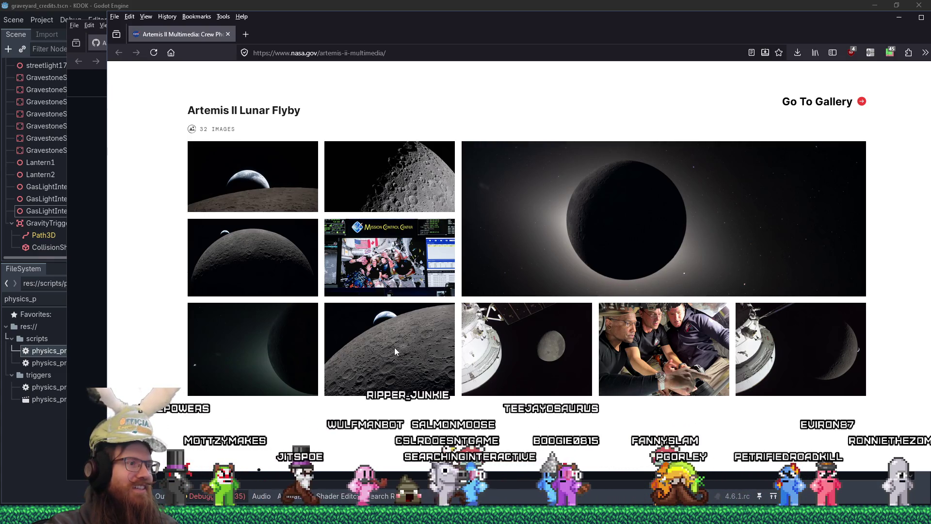
scroll(394, 348, "down", 3)
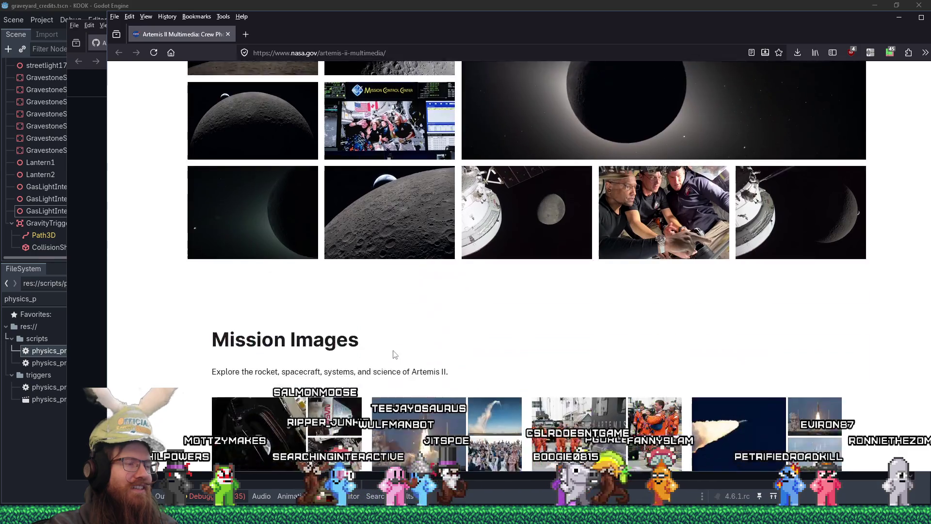
scroll(394, 354, "down", 1)
scroll(394, 355, "down", 10)
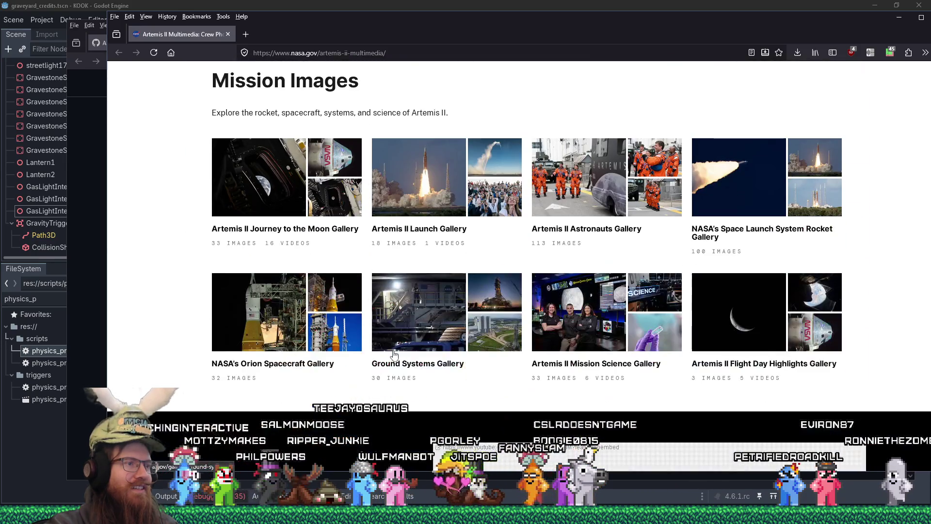
scroll(393, 355, "up", 2)
scroll(392, 354, "down", 13)
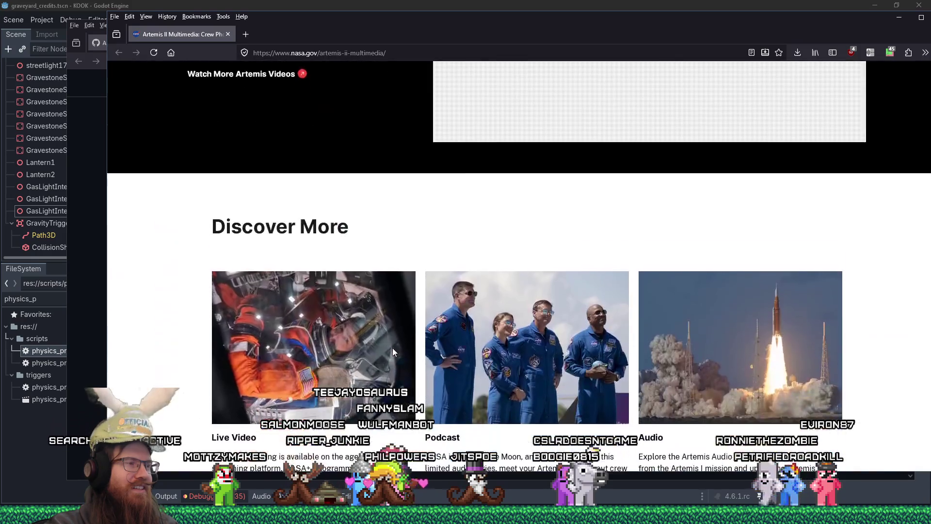
scroll(394, 353, "down", 2)
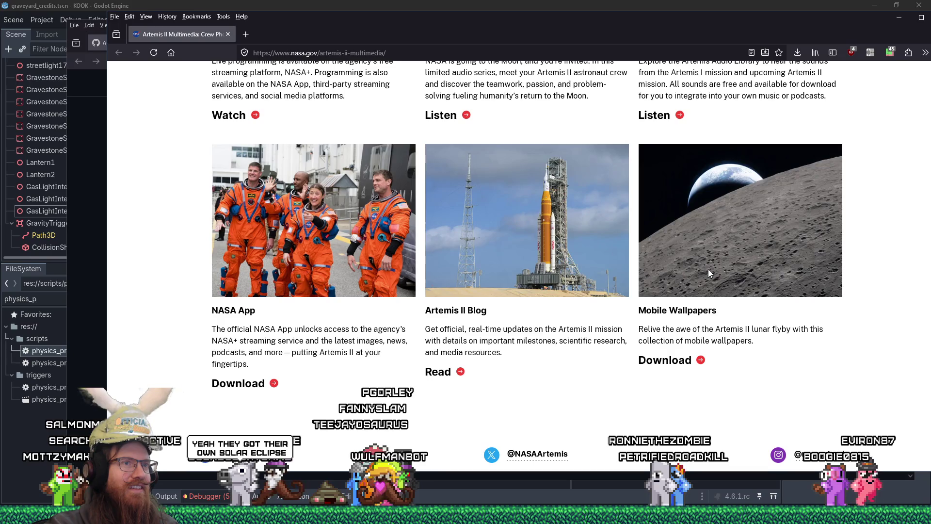
scroll(708, 273, "up", 20)
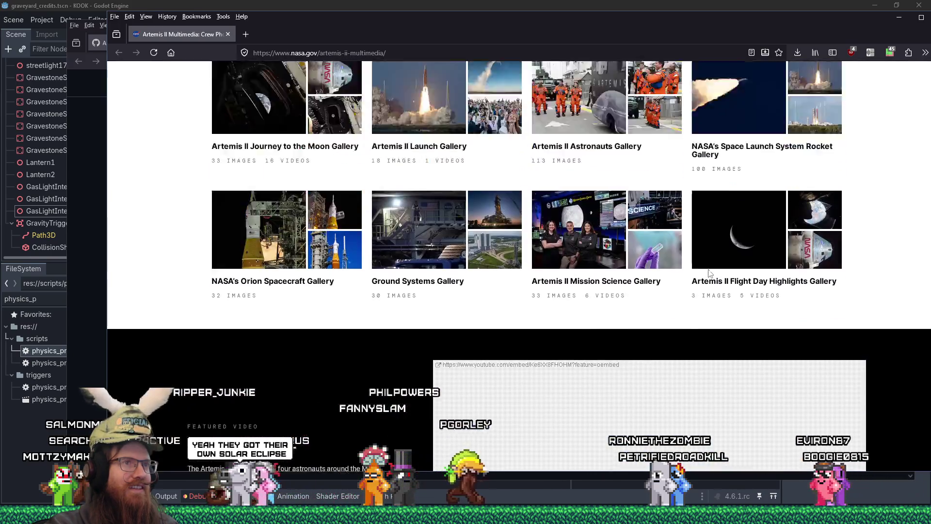